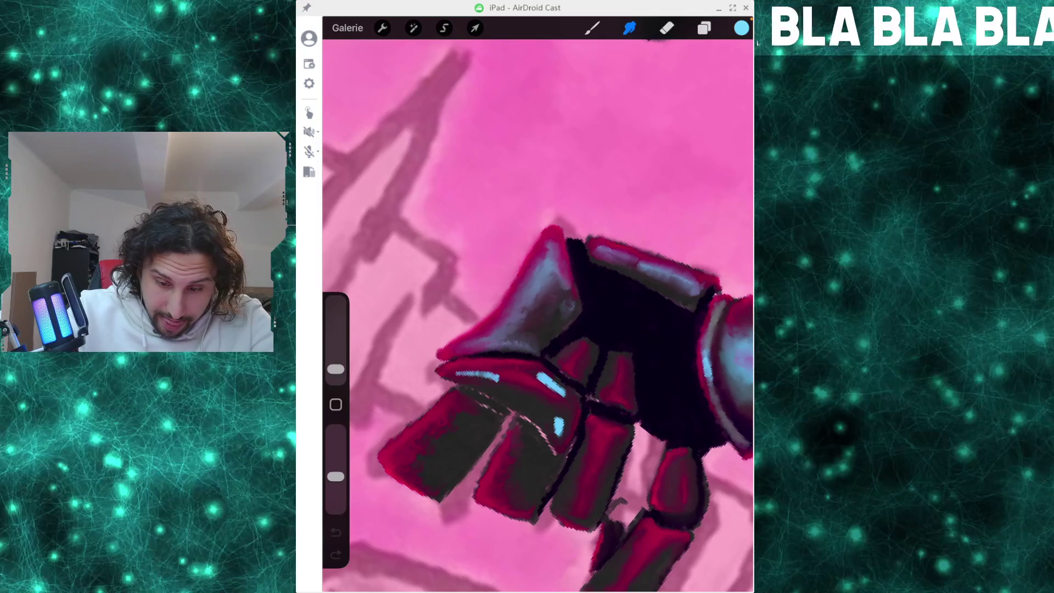
Paint light-blue highlight strokes on the magenta fingers, then brighten and thicken one finger's cyan highlight.
click(592, 28)
mouse_move(570, 310)
mouse_down()
mouse_move(541, 347)
mouse_move(555, 336)
mouse_up()
click(629, 28)
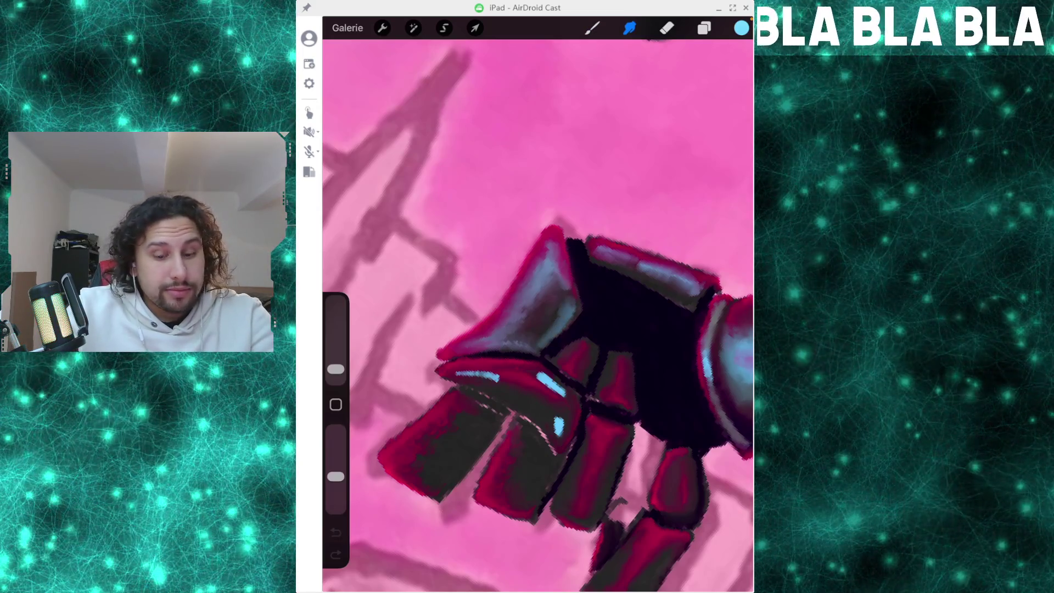
mouse_move(559, 426)
mouse_down()
mouse_move(557, 439)
mouse_move(590, 347)
mouse_up()
scroll(538, 314, up, 5)
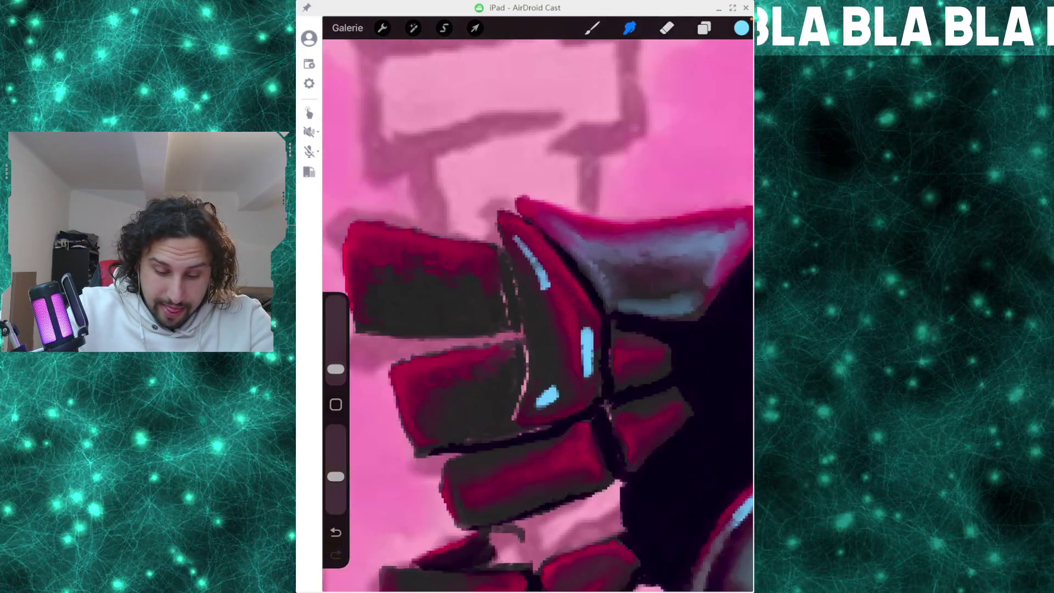
mouse_move(514, 238)
mouse_down()
mouse_move(544, 282)
mouse_move(548, 319)
mouse_up()
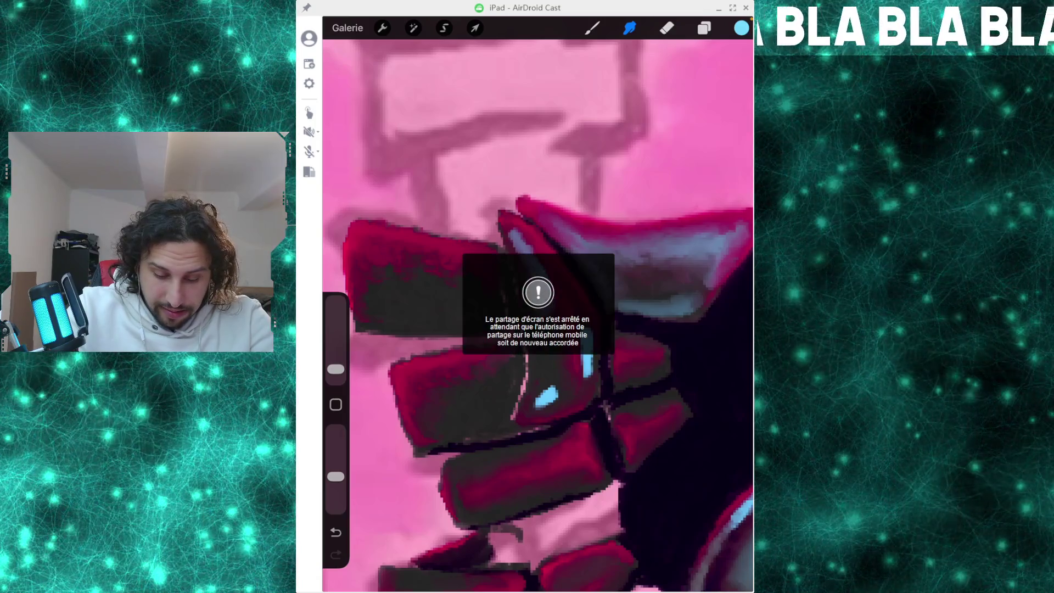